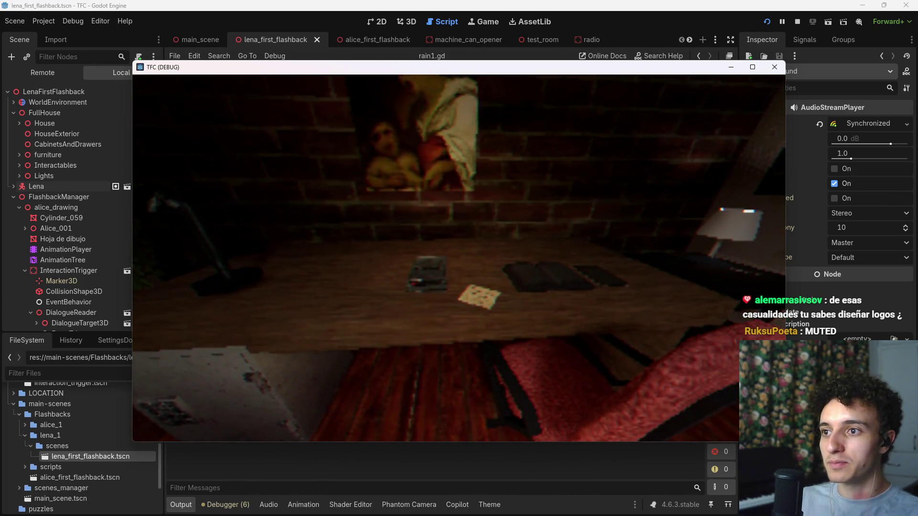
# Stop the test run, select the Lena node, and save the lena_first_flashback scene.
pyautogui.press('F8')
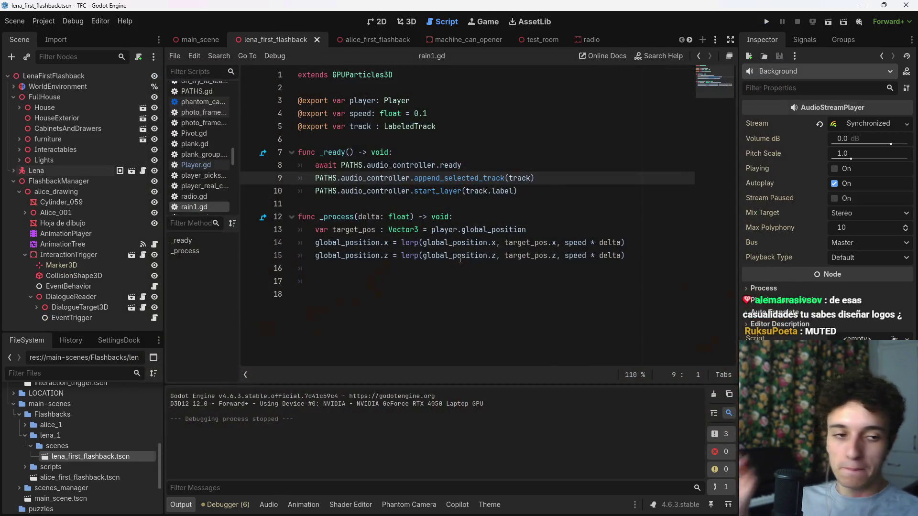
pyautogui.click(674, 261)
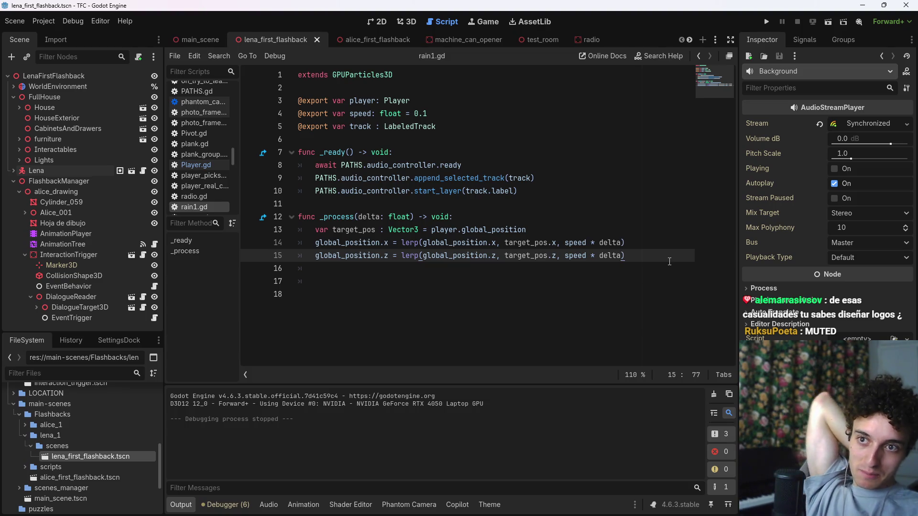
pyautogui.click(19, 173)
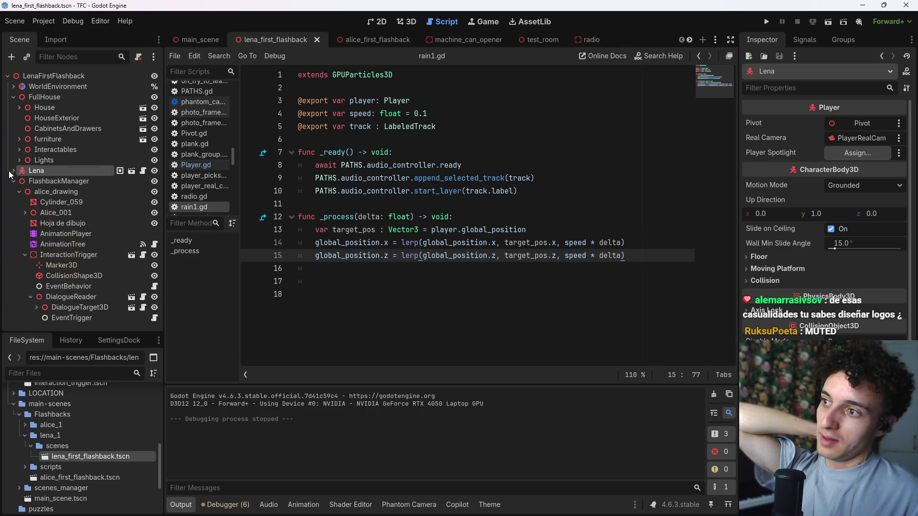
pyautogui.click(408, 307)
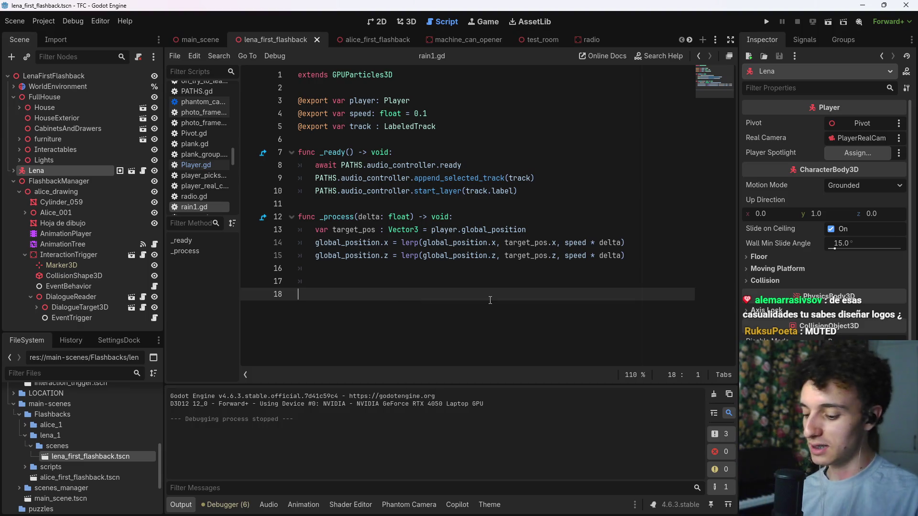
pyautogui.hotkey('ctrl', 's')
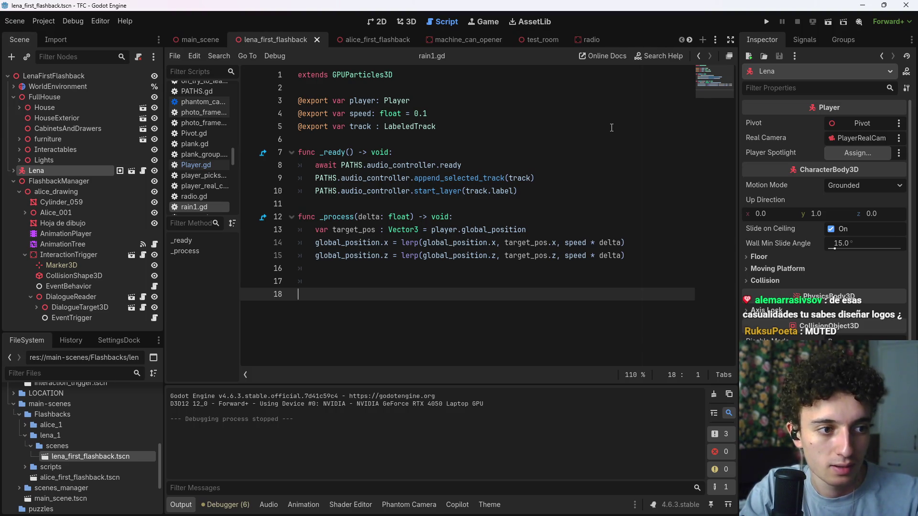
# Open and close Calculator, then bring REAPER forward and close it without saving.
pyautogui.click(906, 7)
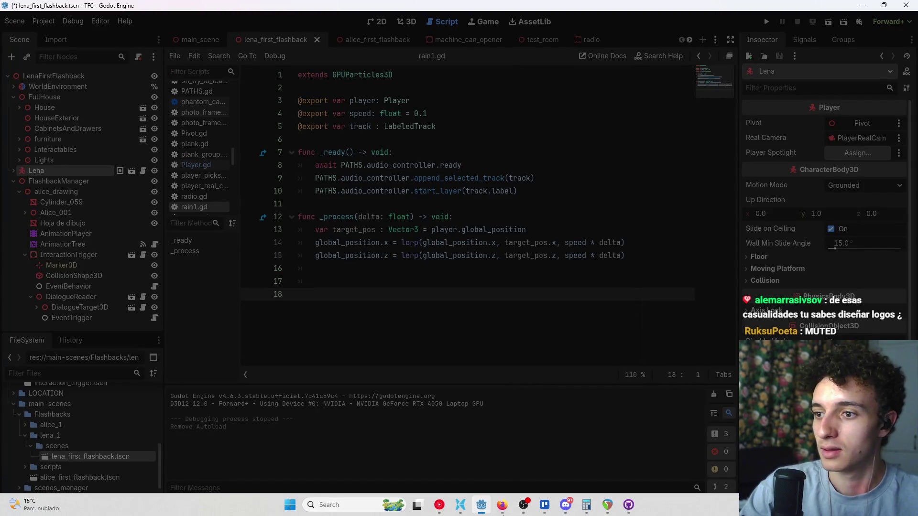
pyautogui.click(586, 505)
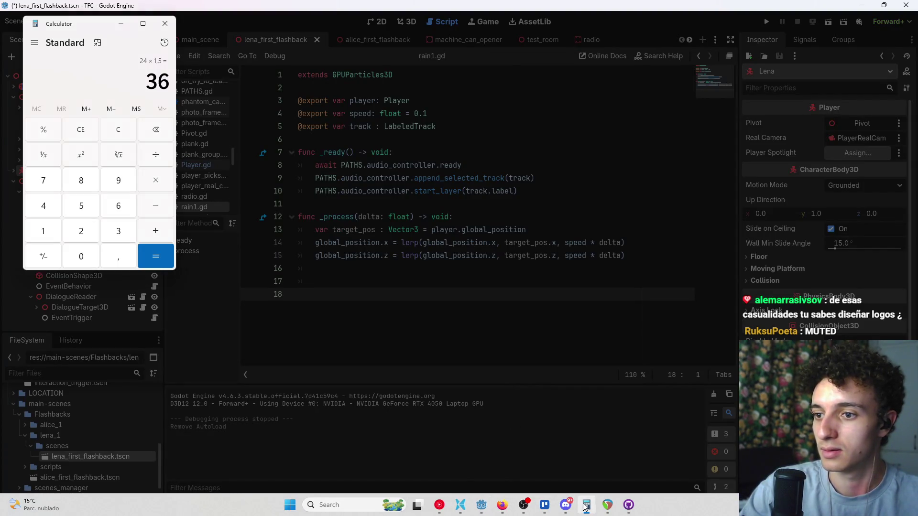
pyautogui.click(165, 23)
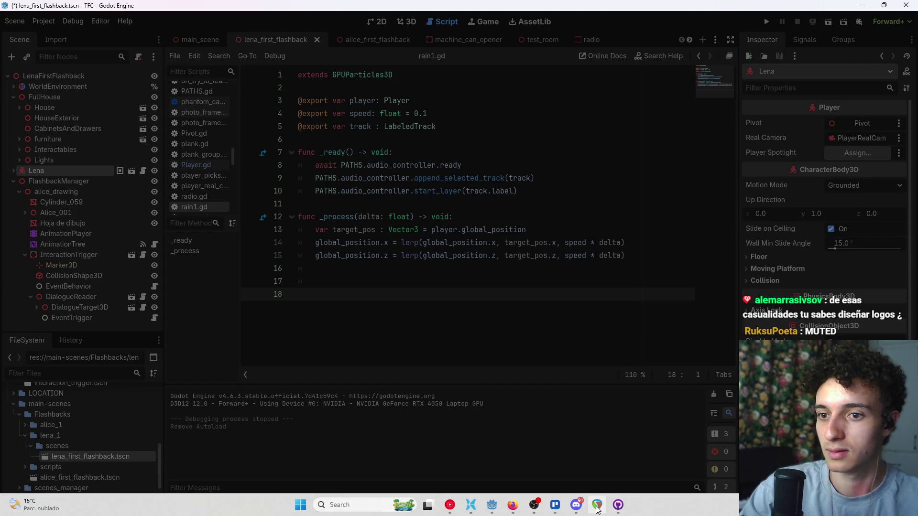
pyautogui.click(597, 508)
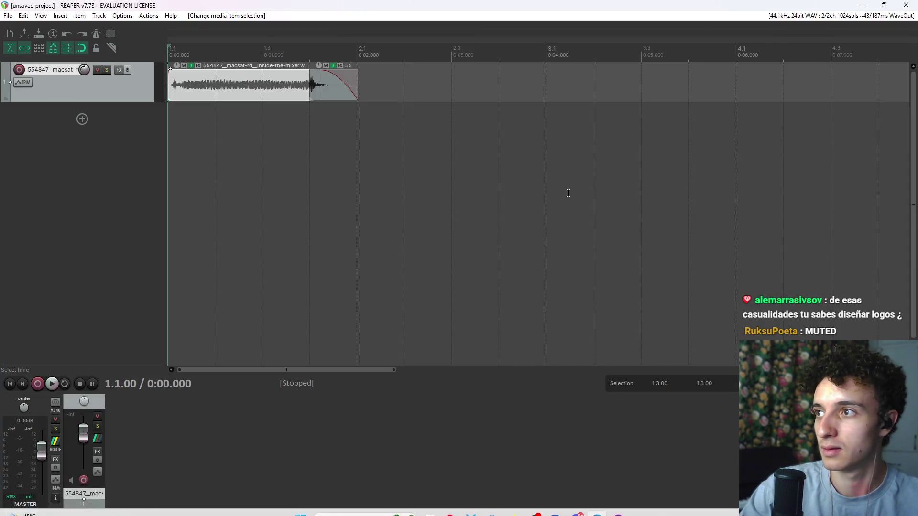
pyautogui.click(906, 6)
# Discard the REAPER project, then move Terminar video from Lunes into Martes above REDES.
pyautogui.click(466, 290)
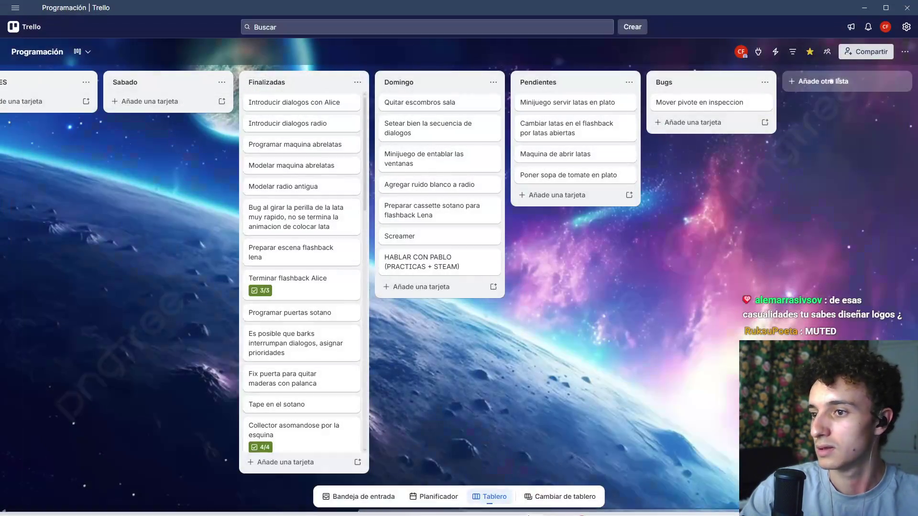
pyautogui.moveTo(538, 506)
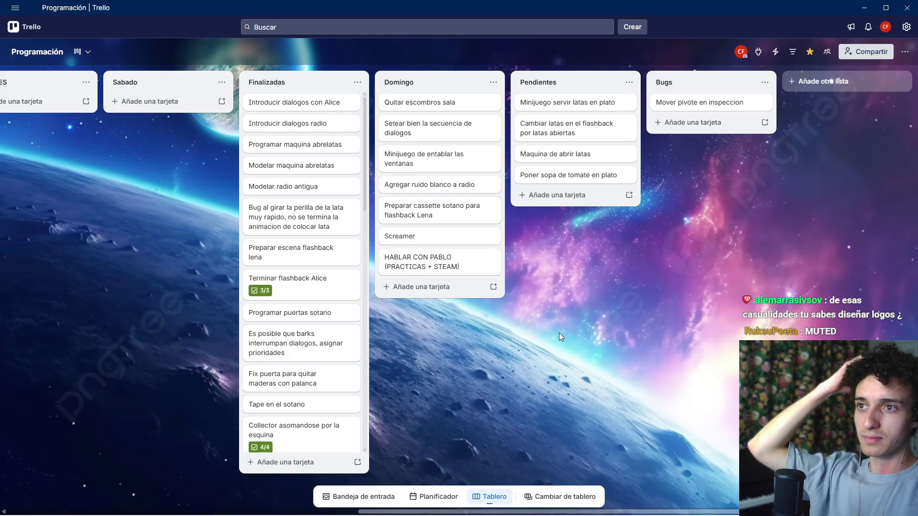
pyautogui.moveTo(560, 336); pyautogui.dragTo(816, 340)
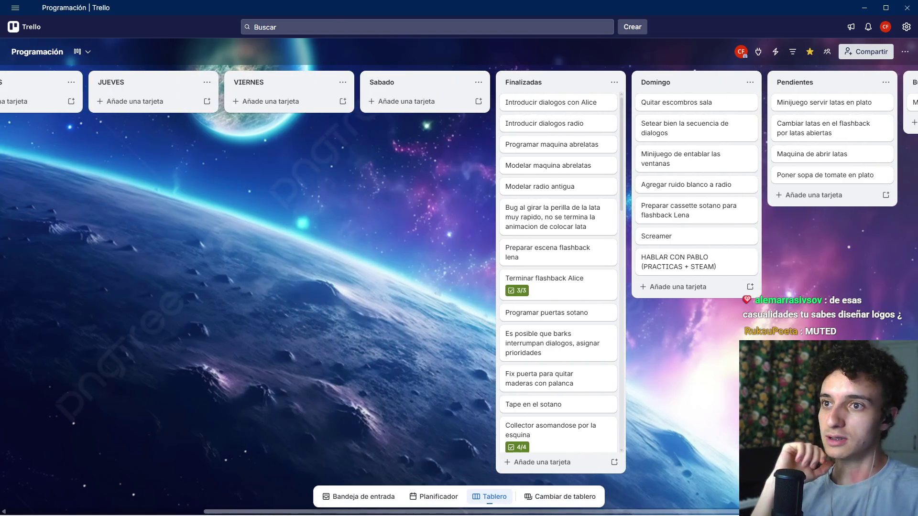
pyautogui.moveTo(290, 282)
pyautogui.mouseDown()
pyautogui.moveTo(410, 269)
pyautogui.moveTo(468, 291)
pyautogui.moveTo(111, 317)
pyautogui.moveTo(311, 317)
pyautogui.moveTo(194, 319)
pyautogui.moveTo(171, 287)
pyautogui.moveTo(215, 229)
pyautogui.moveTo(304, 191)
pyautogui.mouseUp()
pyautogui.moveTo(59, 108)
pyautogui.mouseDown()
pyautogui.moveTo(215, 102)
pyautogui.moveTo(185, 115)
pyautogui.moveTo(182, 103)
pyautogui.moveTo(201, 129)
pyautogui.mouseUp()
# Move Quitar escombros sala from the Domingo list into Lunes.
pyautogui.hscroll(5, 360, 229)
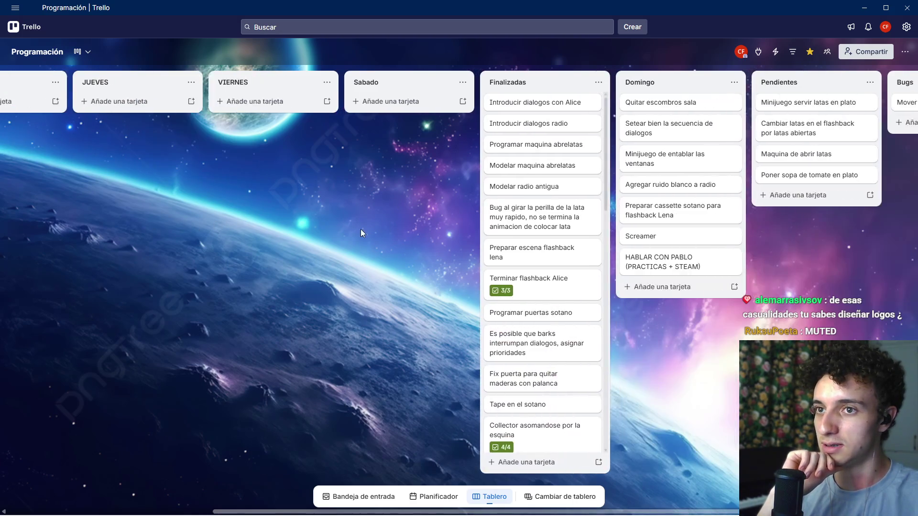
pyautogui.hscroll(-4, 636, 110)
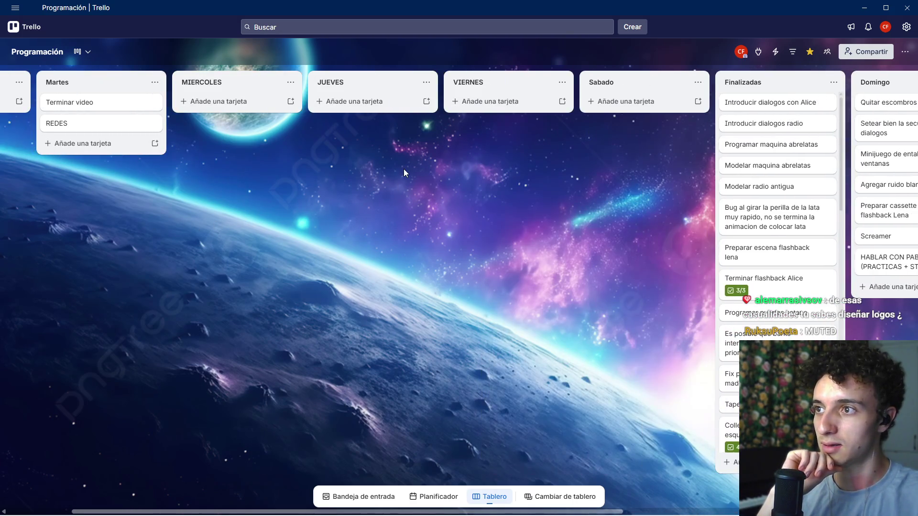
pyautogui.moveTo(844, 102)
pyautogui.mouseDown()
pyautogui.moveTo(41, 106)
pyautogui.moveTo(81, 98)
pyautogui.moveTo(72, 102)
pyautogui.mouseUp()
pyautogui.hscroll(3, 275, 194)
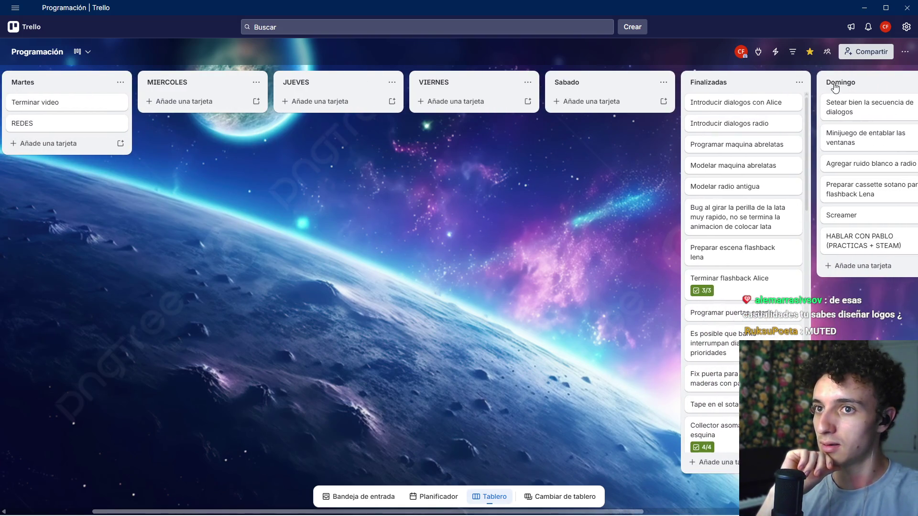
# Multi-select the six Domingo cards, including Screamer, and drop them into Lunes.
pyautogui.click(834, 104)
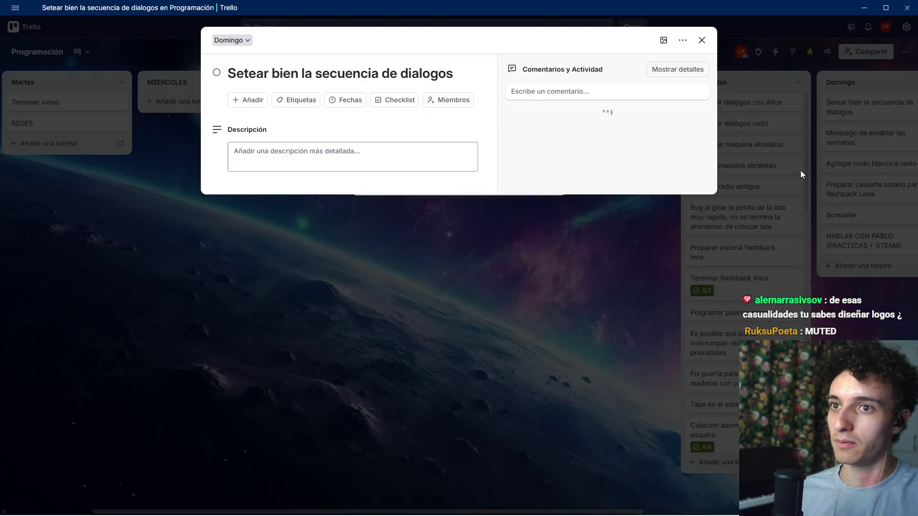
pyautogui.click(779, 197)
pyautogui.keyDown('shift'); pyautogui.click(854, 231); pyautogui.keyUp('shift')
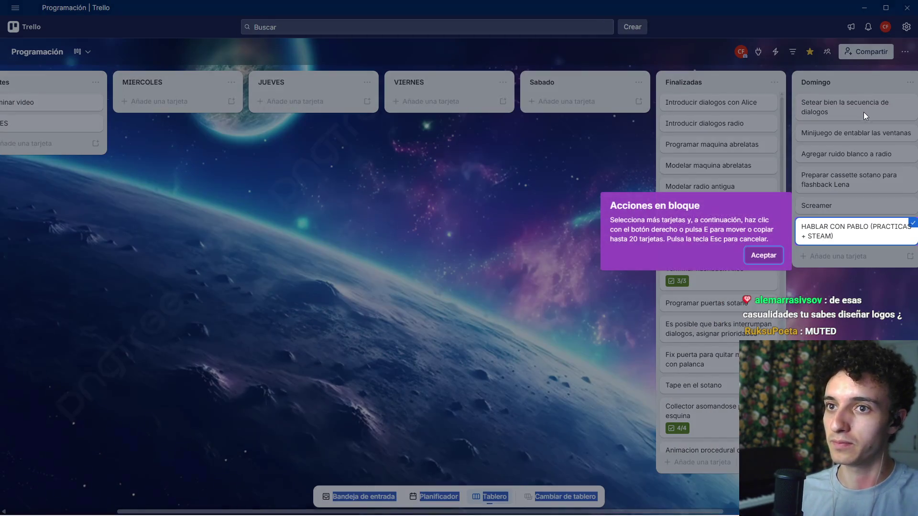
pyautogui.click(765, 255)
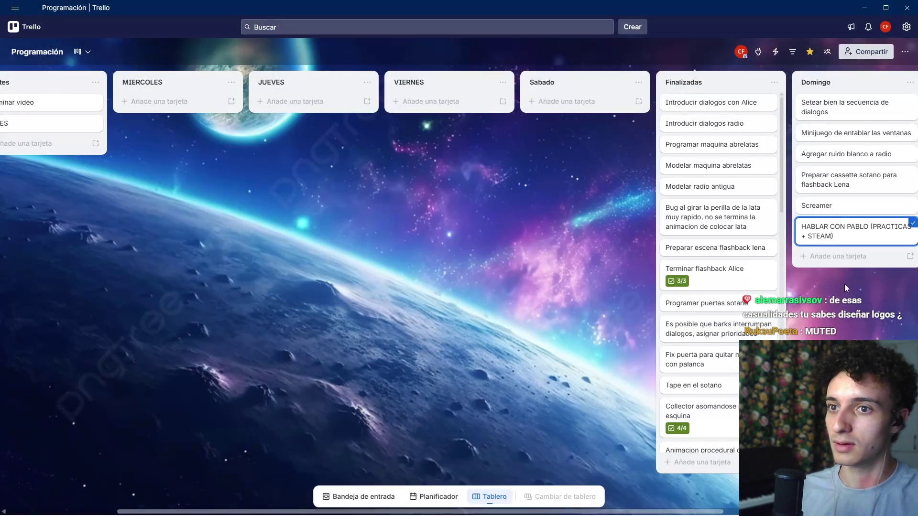
pyautogui.keyDown('shift'); pyautogui.click(838, 207); pyautogui.keyUp('shift')
pyautogui.keyDown('shift'); pyautogui.click(837, 179); pyautogui.keyUp('shift')
pyautogui.keyDown('shift'); pyautogui.click(839, 153); pyautogui.keyUp('shift')
pyautogui.keyDown('shift'); pyautogui.click(839, 109); pyautogui.keyUp('shift')
pyautogui.keyDown('shift'); pyautogui.click(839, 132); pyautogui.keyUp('shift')
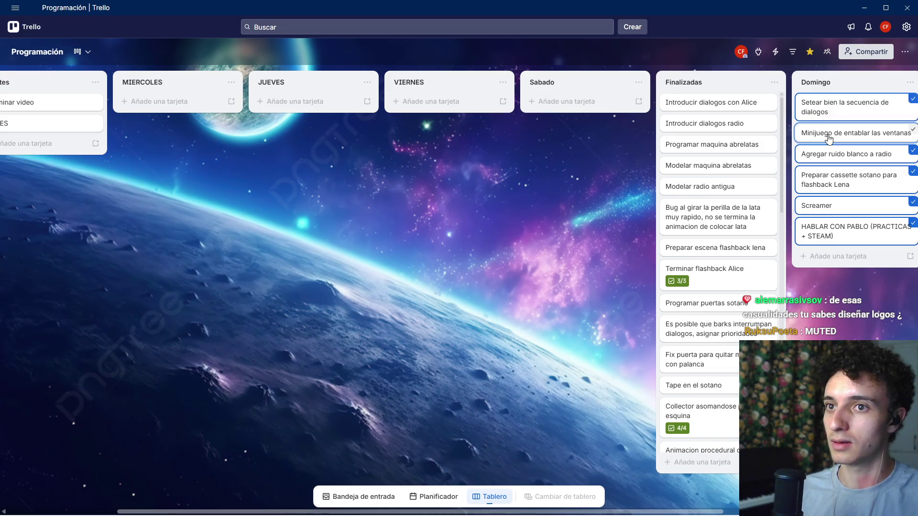
pyautogui.moveTo(825, 115)
pyautogui.mouseDown()
pyautogui.moveTo(143, 182)
pyautogui.moveTo(2, 186)
pyautogui.moveTo(46, 229)
pyautogui.moveTo(89, 195)
pyautogui.moveTo(76, 191)
pyautogui.mouseUp()
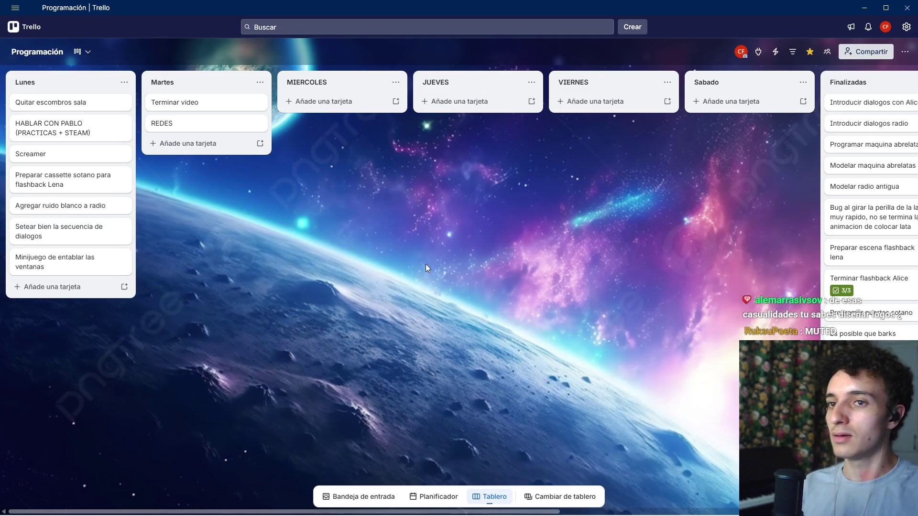
pyautogui.moveTo(426, 264)
pyautogui.mouseDown()
pyautogui.moveTo(211, 249)
pyautogui.moveTo(514, 245)
pyautogui.mouseUp()
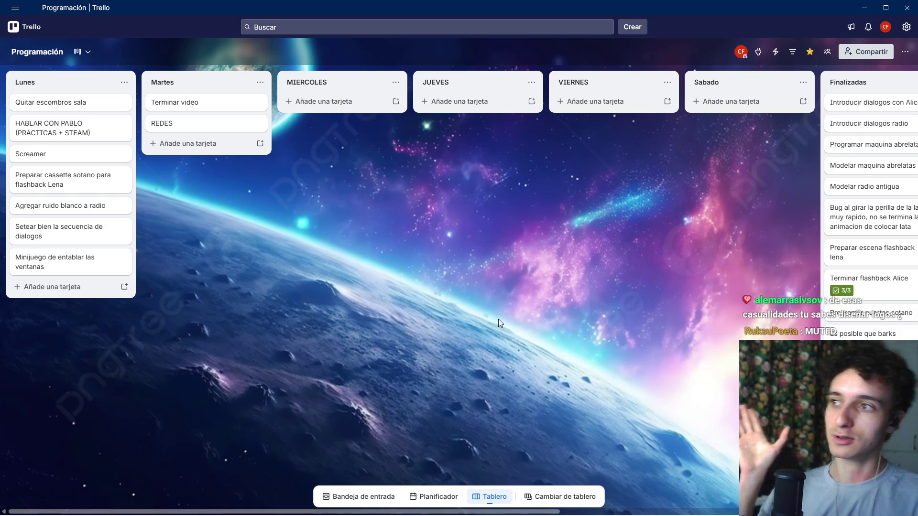
pyautogui.moveTo(478, 515)
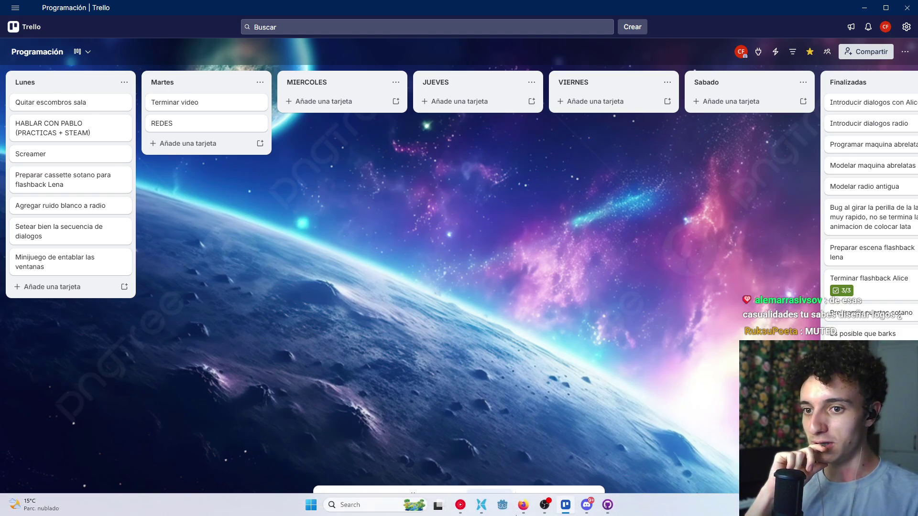
pyautogui.press('super+n')
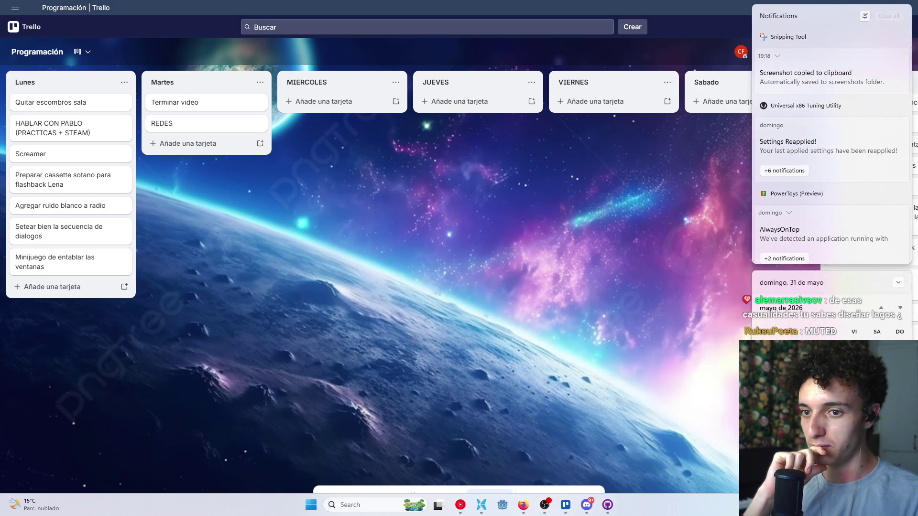
pyautogui.click(512, 364)
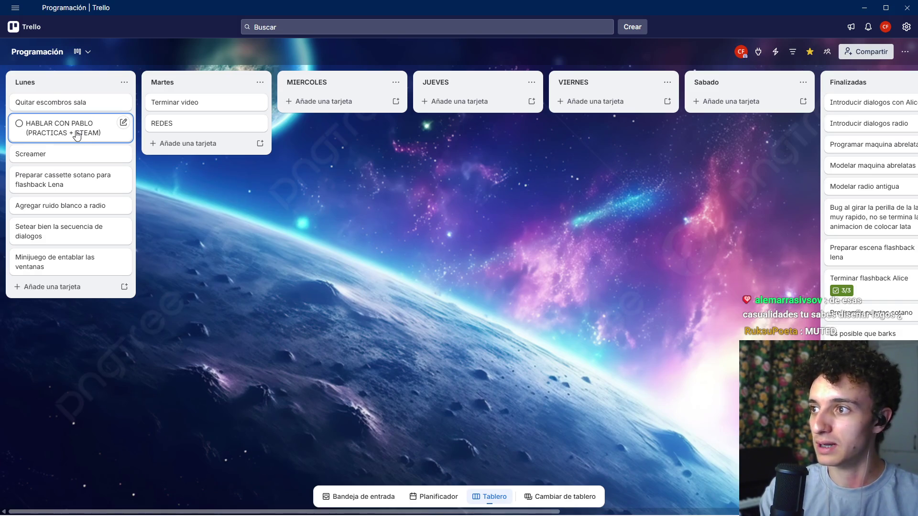
# Put HABLAR CON PABLO last in Lunes with Screamer above it, and move Preparar cassette sotano into Finalizadas.
pyautogui.moveTo(67, 136)
pyautogui.mouseDown()
pyautogui.moveTo(47, 282)
pyautogui.moveTo(67, 285)
pyautogui.mouseUp()
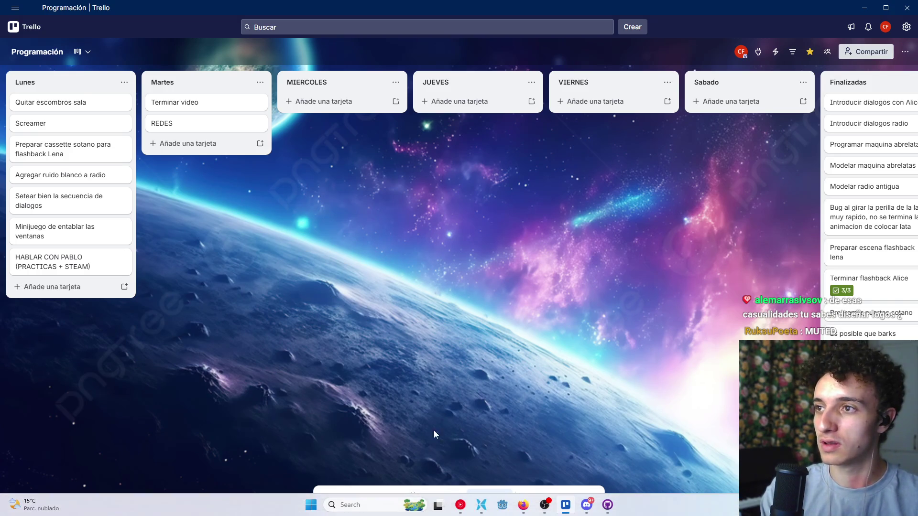
pyautogui.hscroll(10, 498, 384)
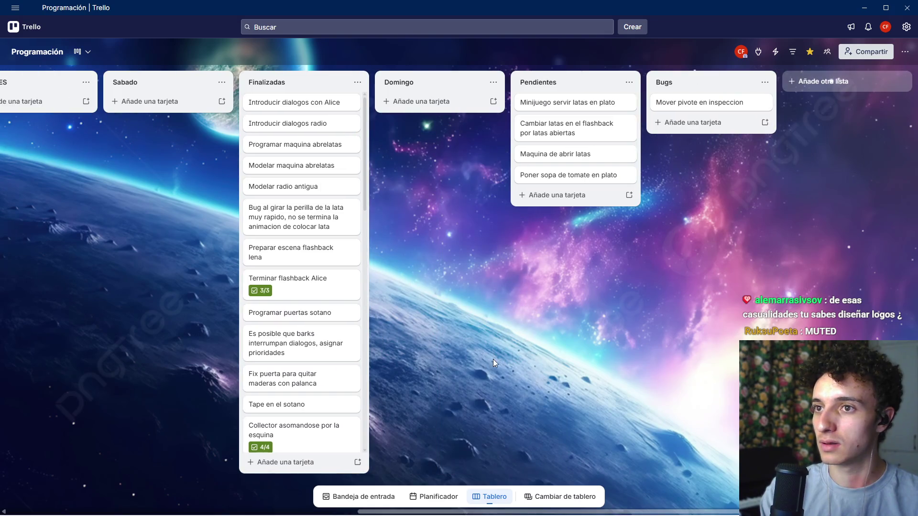
pyautogui.hscroll(-10, 281, 342)
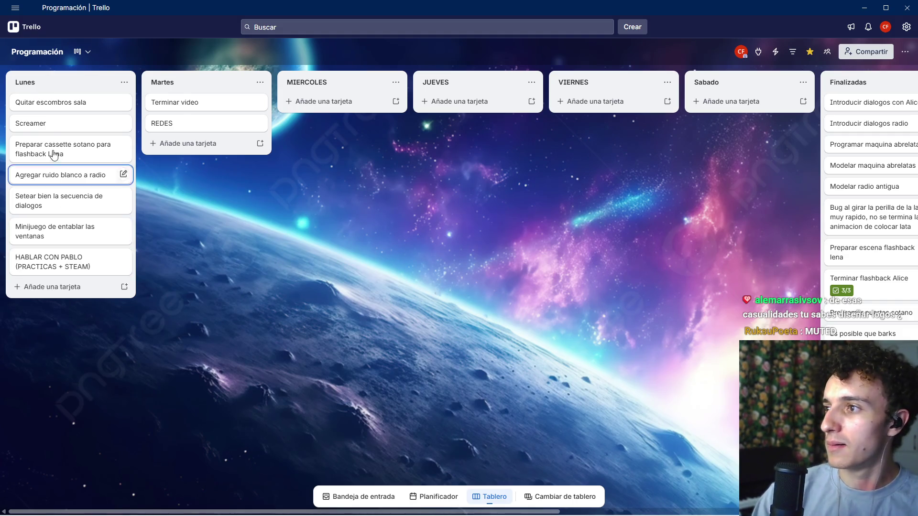
pyautogui.moveTo(58, 124)
pyautogui.mouseDown()
pyautogui.moveTo(58, 275)
pyautogui.moveTo(61, 254)
pyautogui.mouseUp()
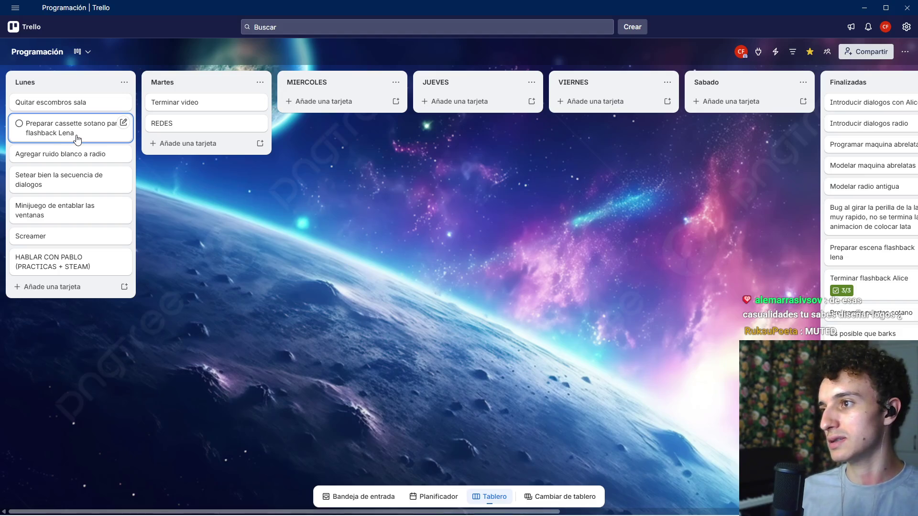
pyautogui.moveTo(70, 139)
pyautogui.mouseDown()
pyautogui.moveTo(861, 103)
pyautogui.moveTo(739, 113)
pyautogui.mouseUp()
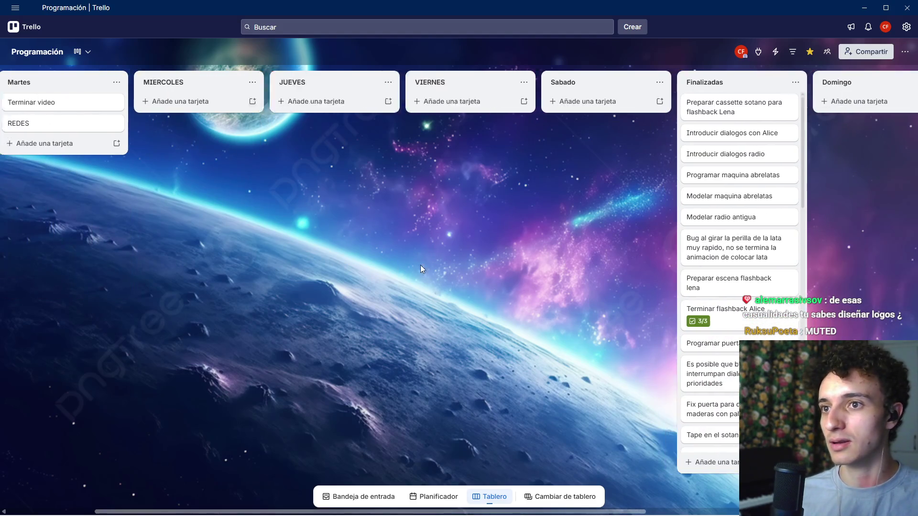
pyautogui.hscroll(-3, 420, 265)
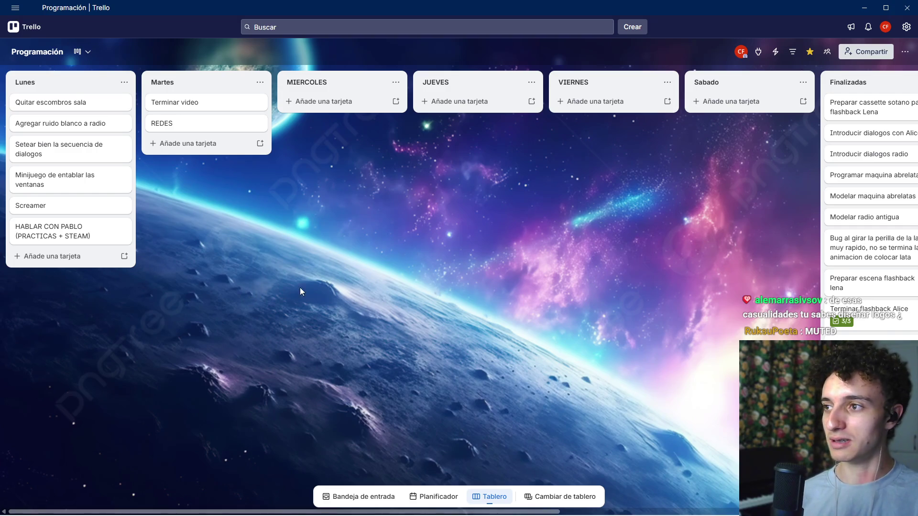
pyautogui.hscroll(10, 300, 288)
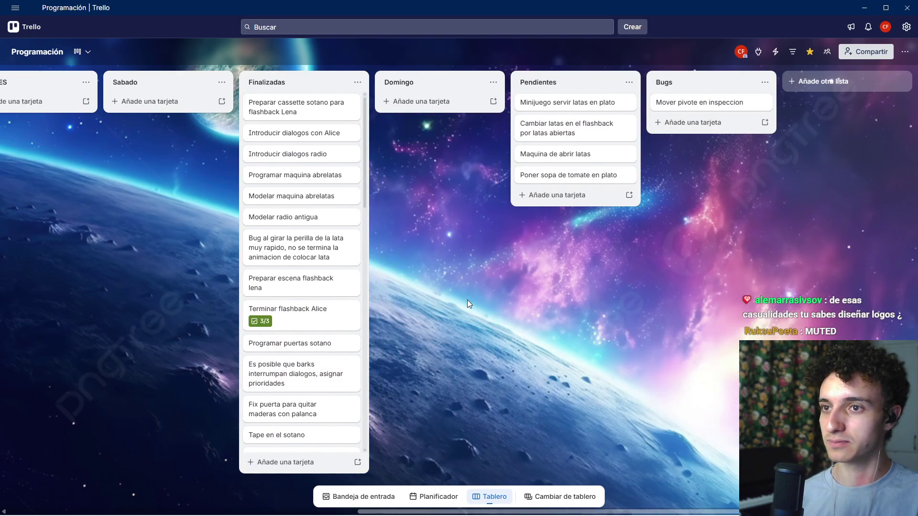
pyautogui.hscroll(-10, 349, 275)
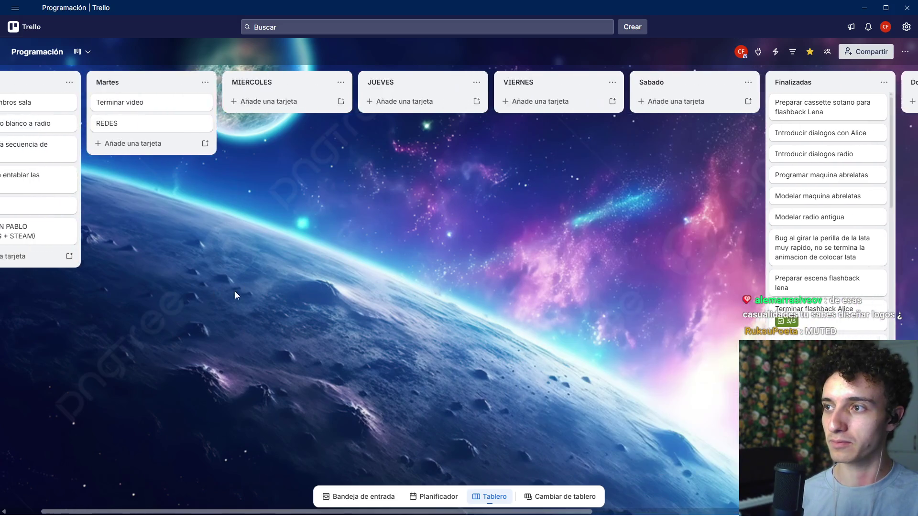
pyautogui.hscroll(-2, 234, 295)
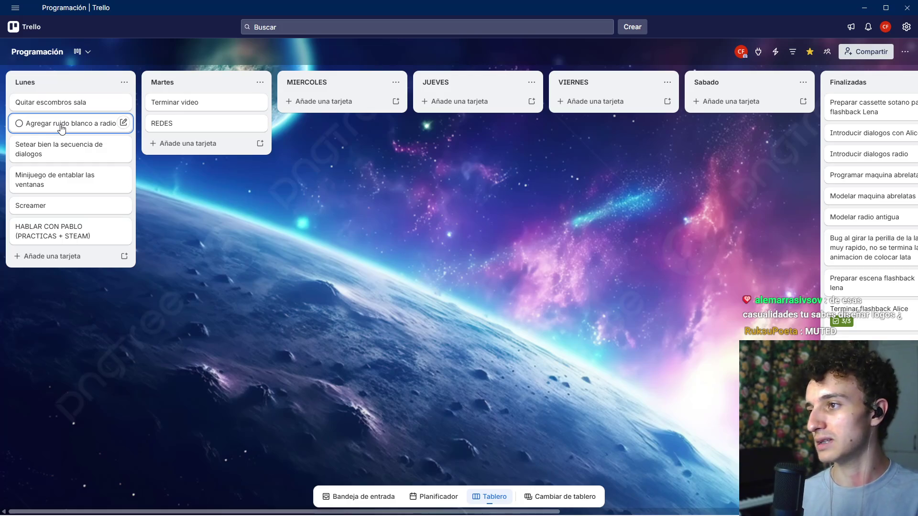
# Move Agregar ruido blanco a radio from Lunes to the top of Martes.
pyautogui.moveTo(61, 128)
pyautogui.mouseDown()
pyautogui.moveTo(217, 113)
pyautogui.moveTo(109, 124)
pyautogui.moveTo(186, 98)
pyautogui.moveTo(199, 106)
pyautogui.mouseUp()
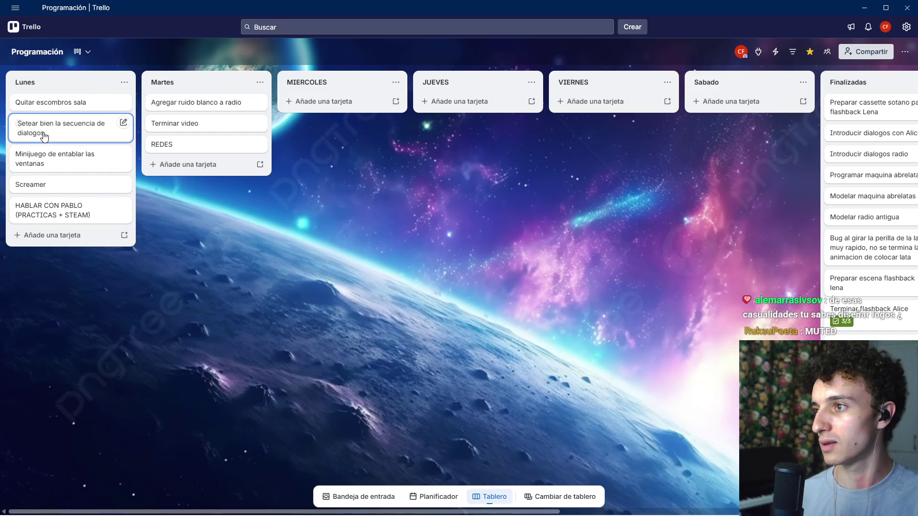
pyautogui.moveTo(48, 209); pyautogui.dragTo(47, 225)
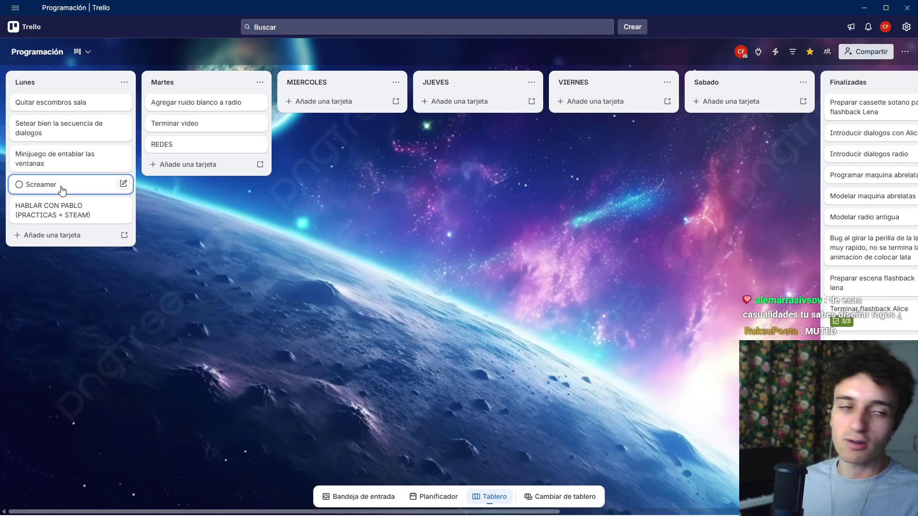